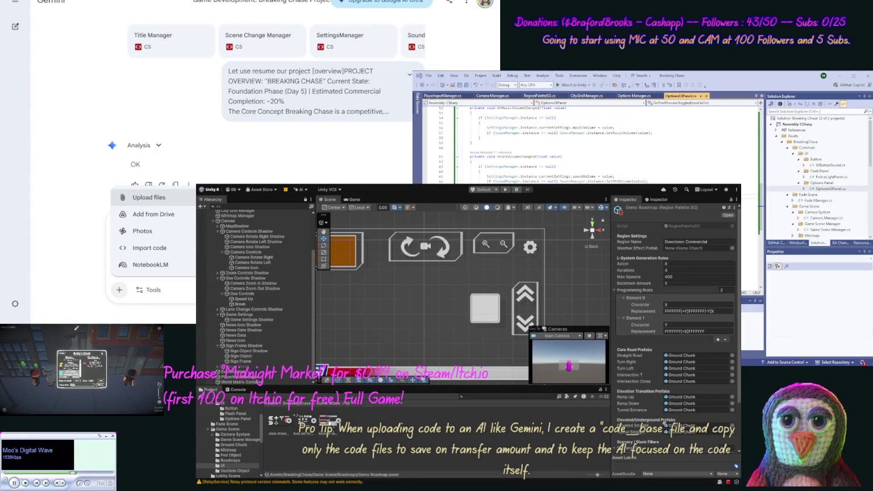
Step: Upload the Camera Manager script and the other project code files to the Gemini prompt
left_click(165, 65)
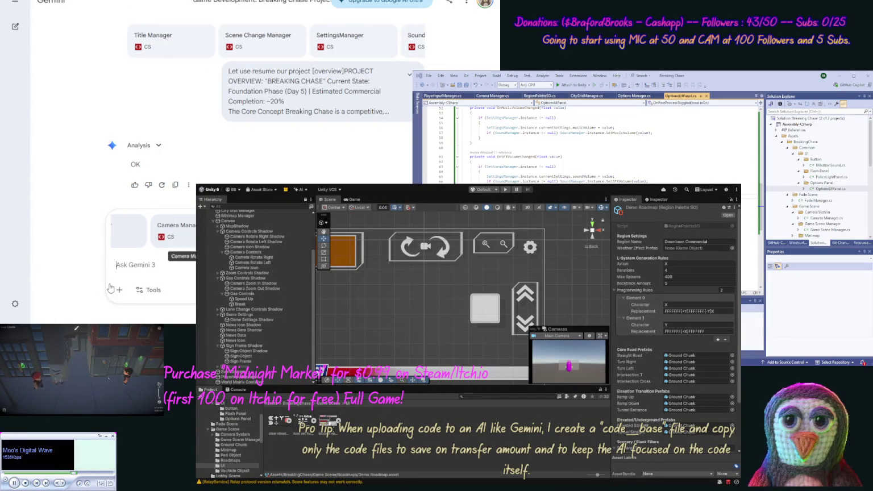
left_click(119, 290)
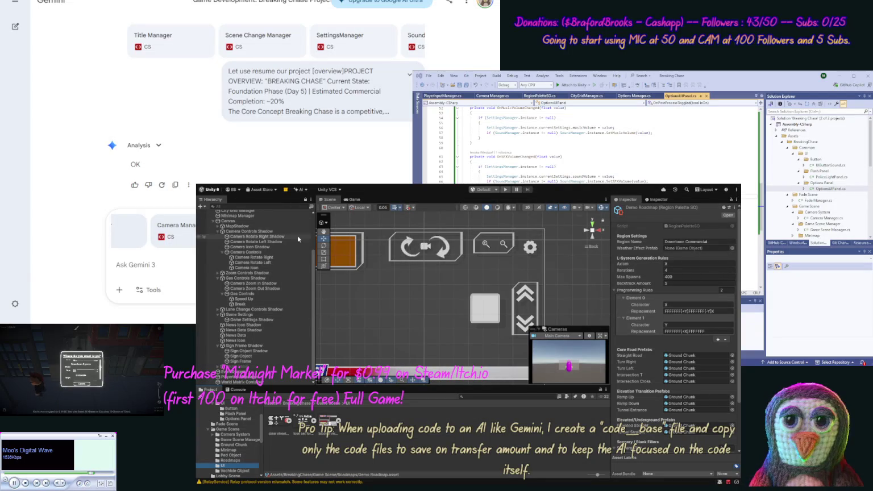
Step: Paste the Game Scene hierarchy JSON into the prompt, closed with [/scene] and followed by [scene]
scroll(294, 228, "up", 3)
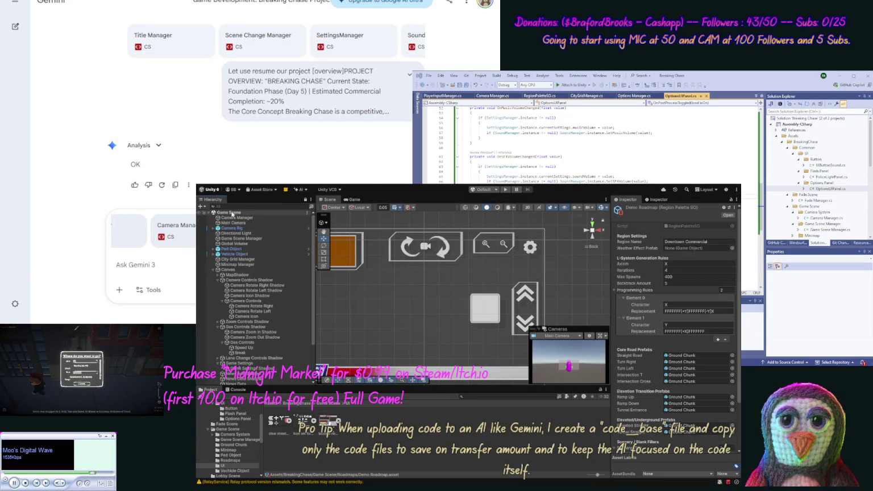
left_click(232, 215)
type("[scene]")
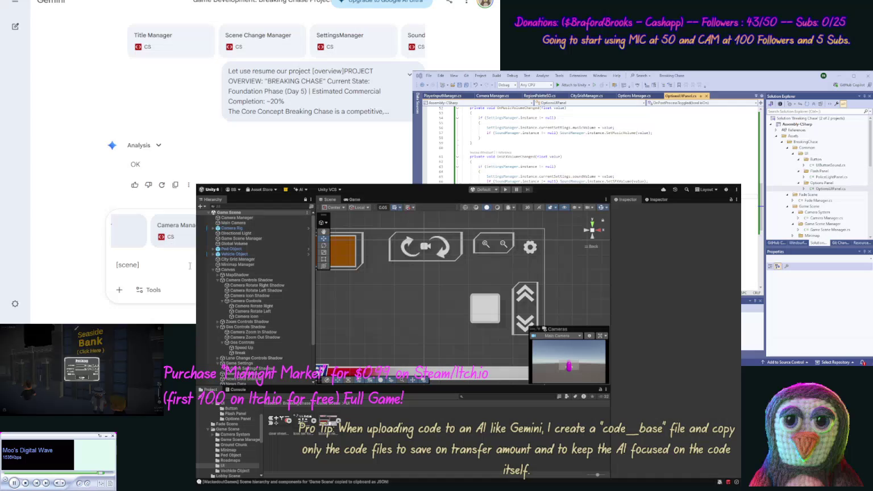
key("ctrl+v")
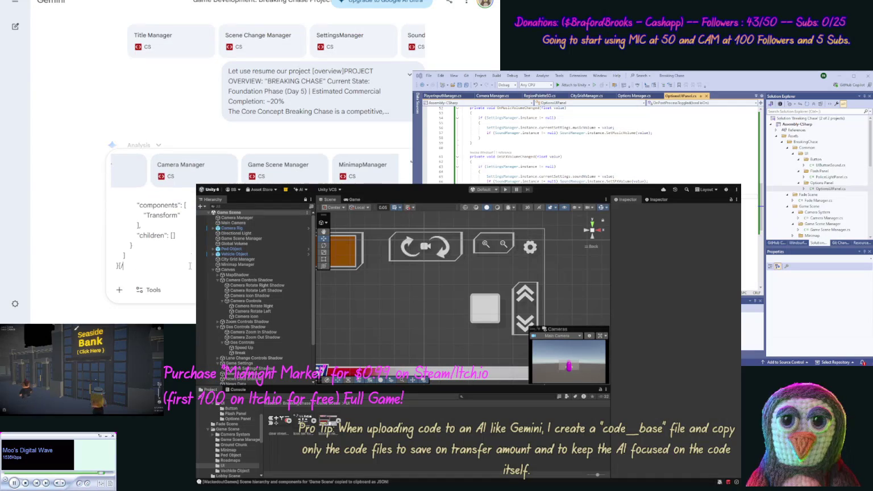
type("[/scene]")
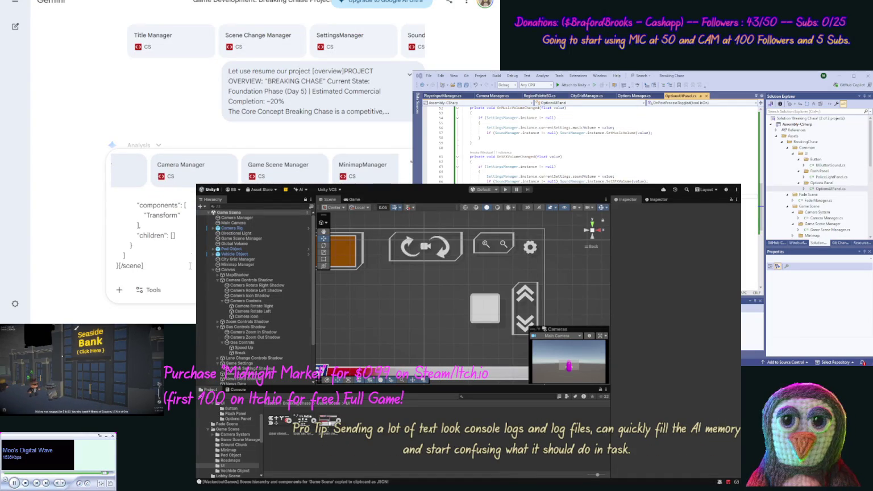
type(", [scene]")
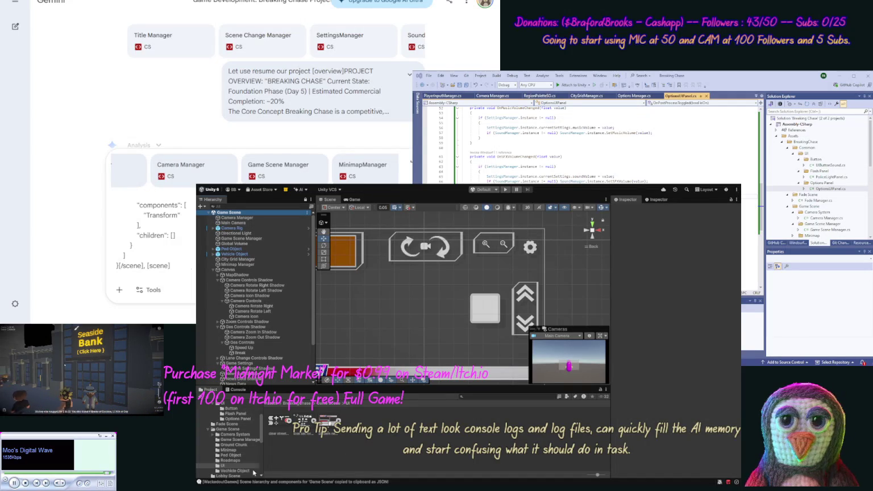
Step: Open Title Scene from its folder and paste its hierarchy JSON, then type [/scene], [scene]
scroll(262, 435, "down", 5)
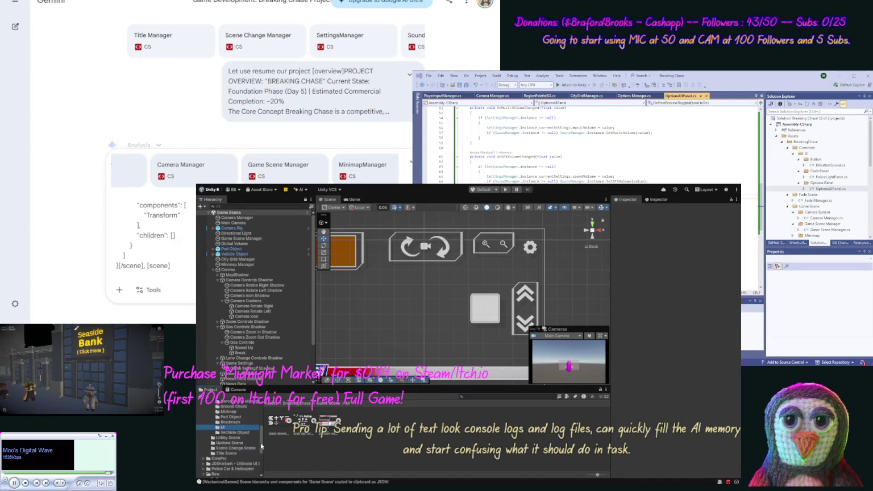
left_click(253, 439)
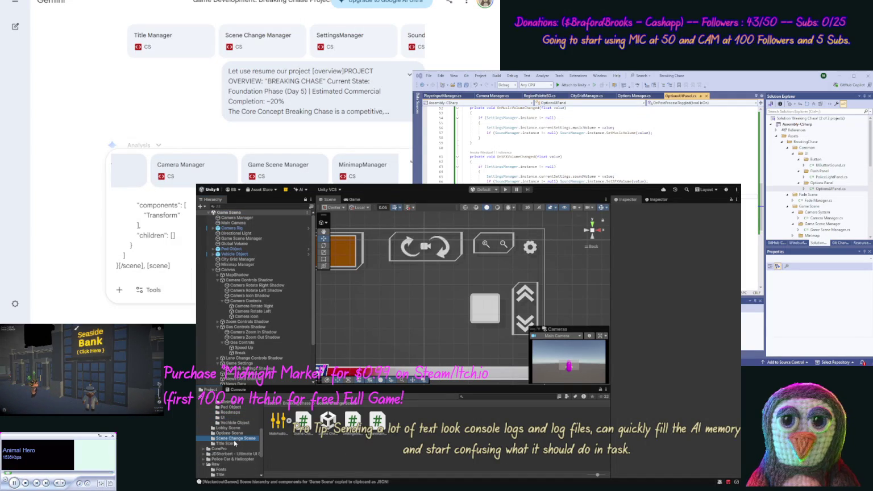
left_click(238, 443)
left_click(353, 421)
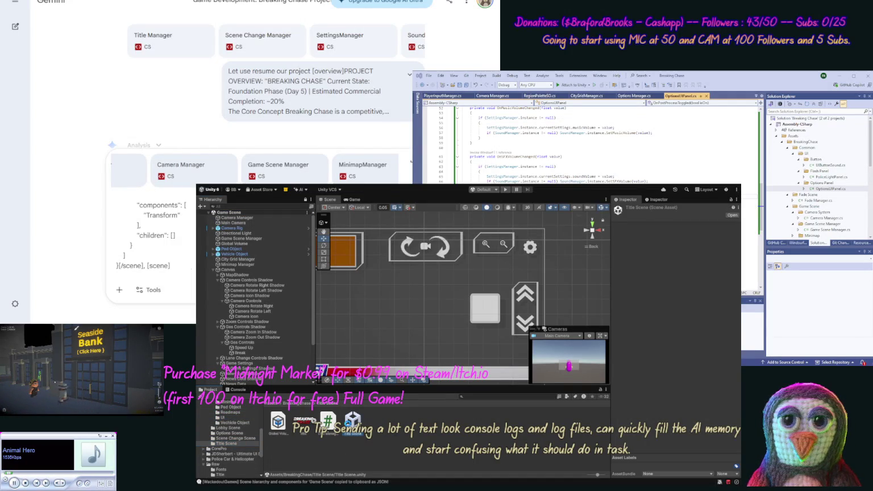
double_click(348, 423)
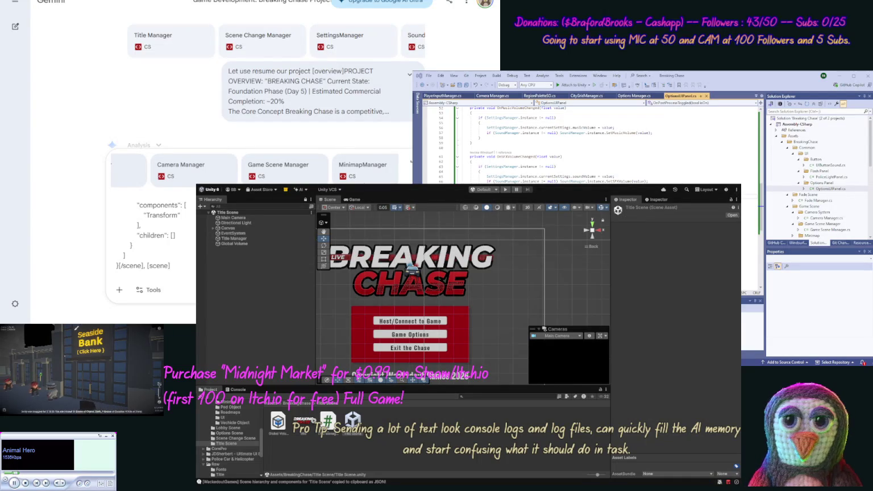
key("ctrl+v")
type("[/scene]")
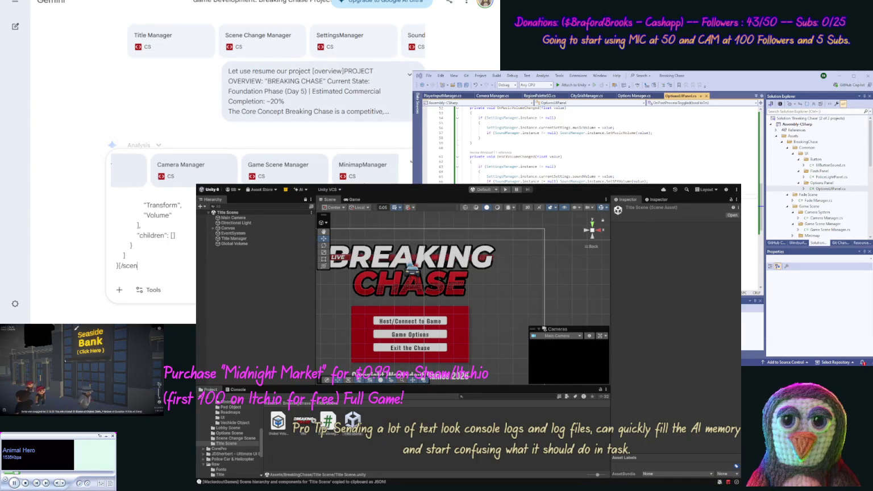
type(", [scene]")
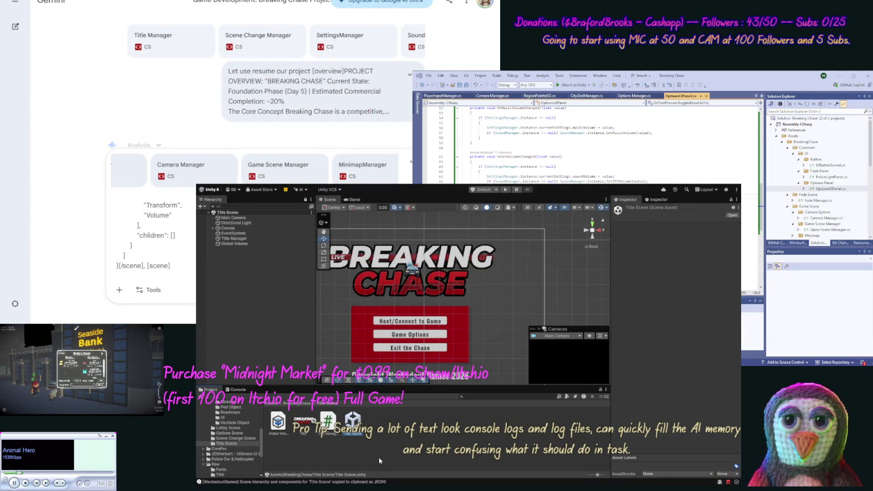
Step: Open Scene Change Scene, copy its hierarchy as JSON, and paste it between scene tags
left_click(236, 438)
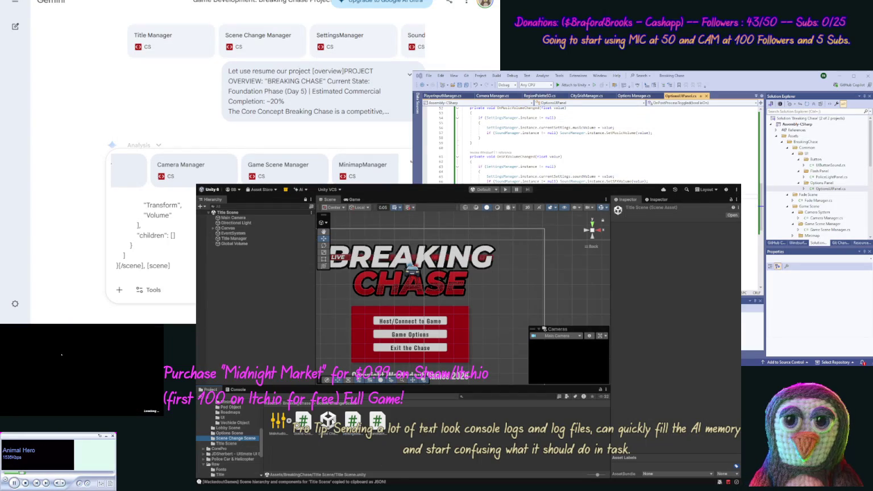
left_click(328, 422)
double_click(328, 421)
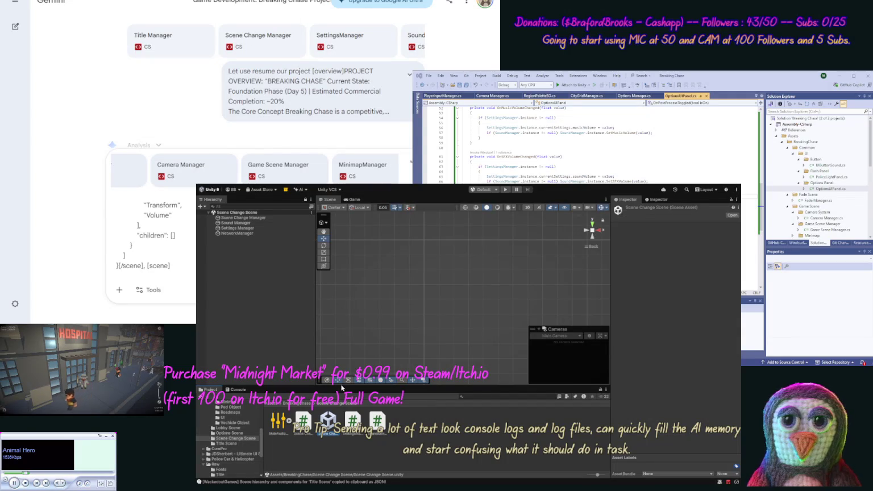
key("ctrl+shift+c")
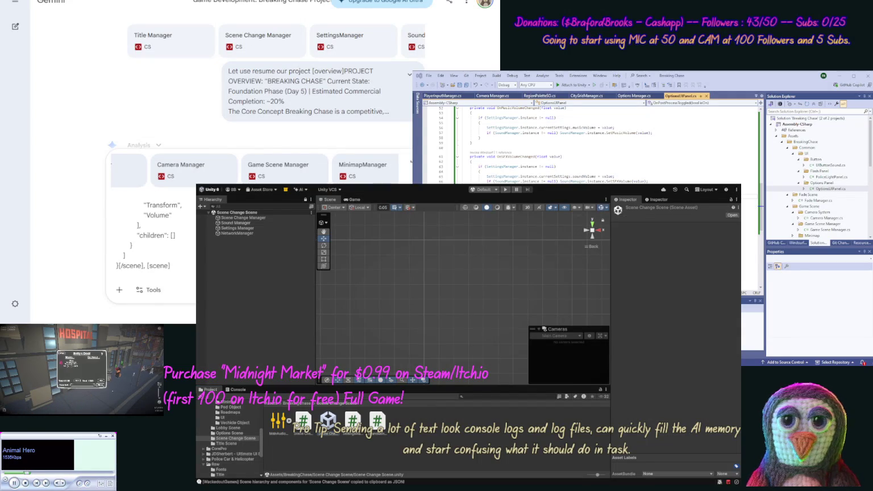
key("ctrl+v")
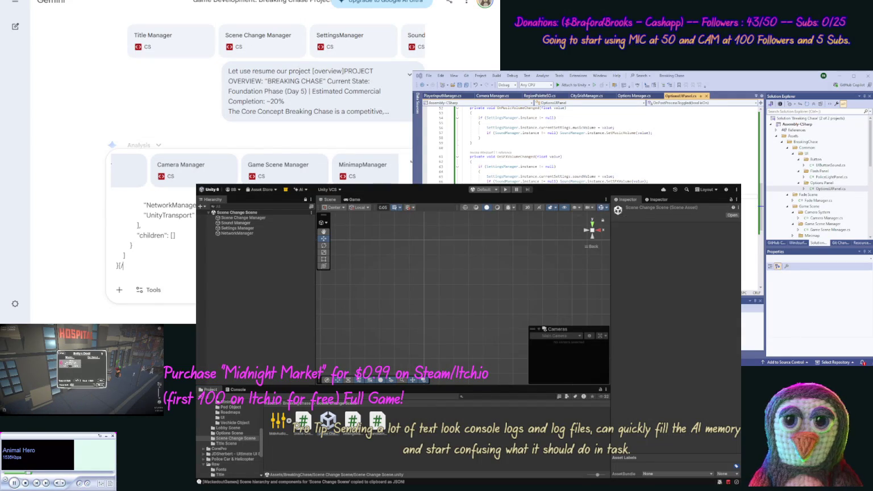
type("ene], ")
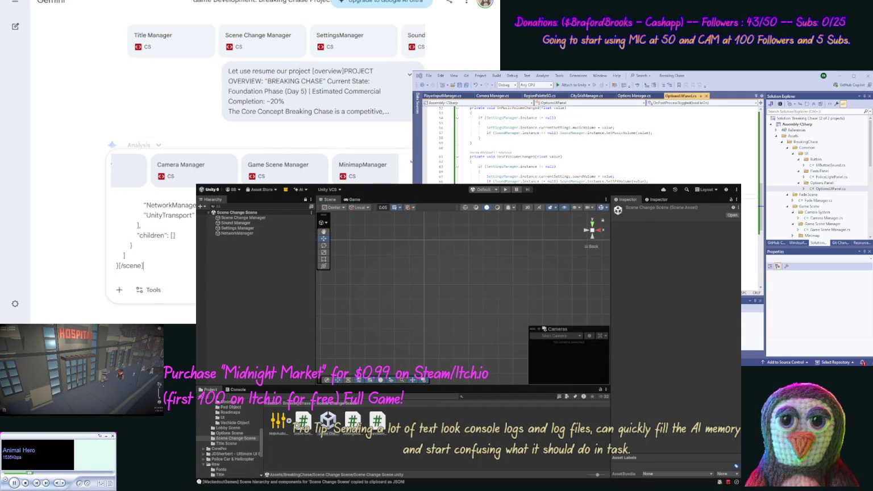
type("[scene]")
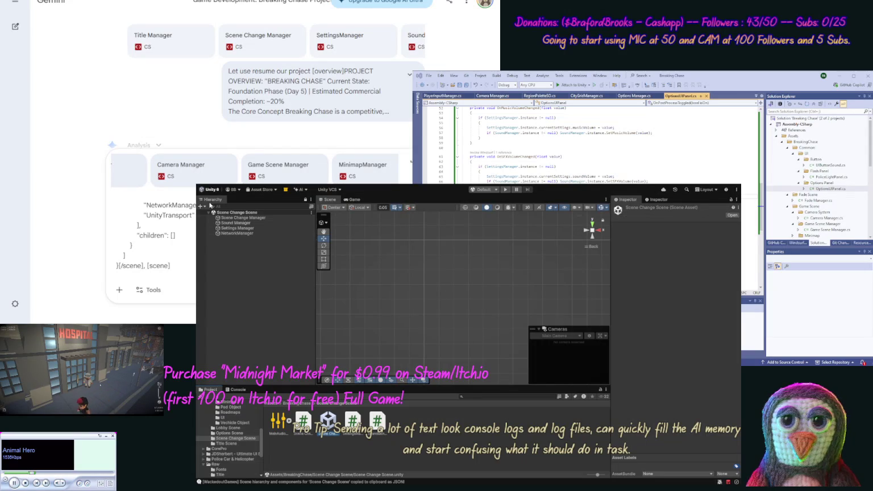
Step: Open Options Scene, copy its hierarchy as JSON, and paste it with [/scene], [scene] tags
left_click(237, 434)
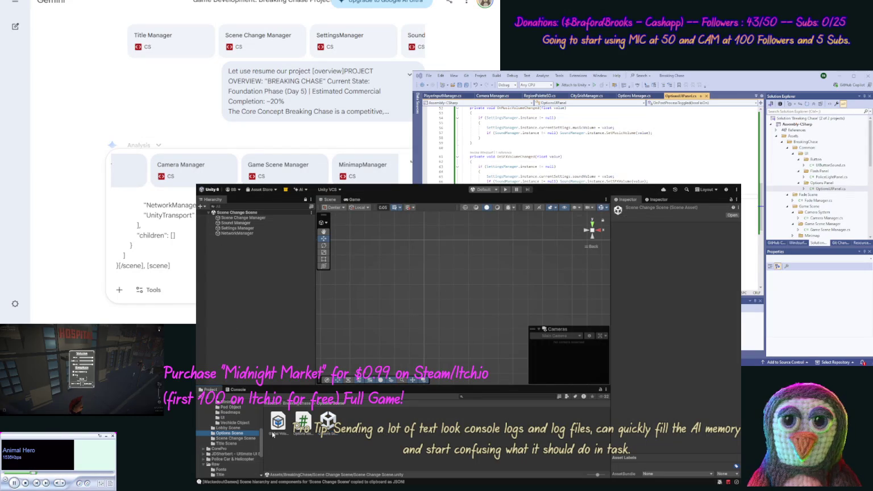
left_click(328, 428)
double_click(329, 427)
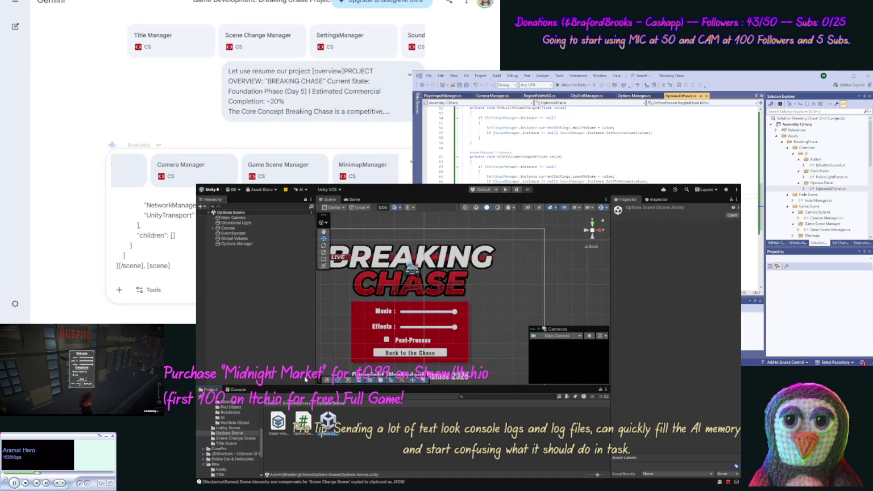
key("ctrl+shift+c")
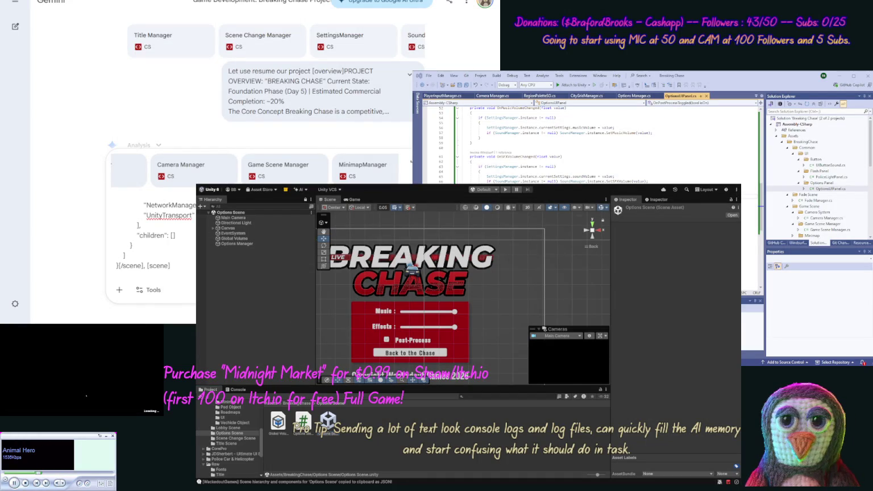
key("ctrl+v")
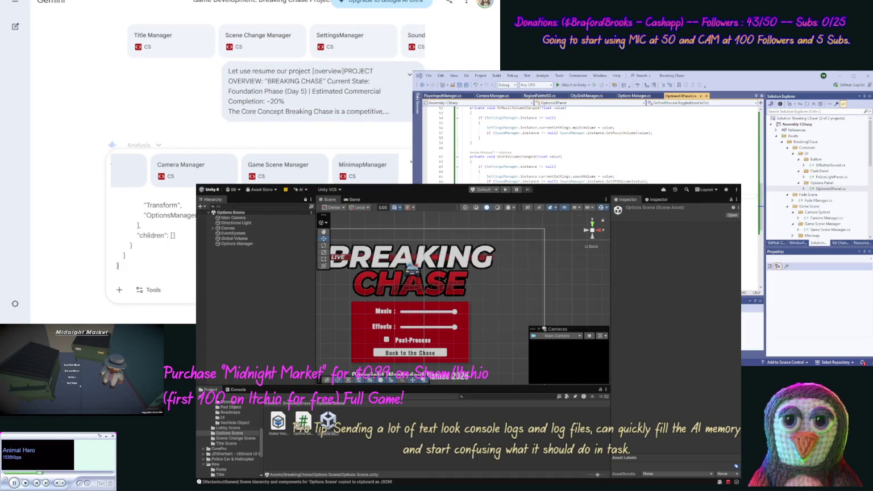
type("], [sc")
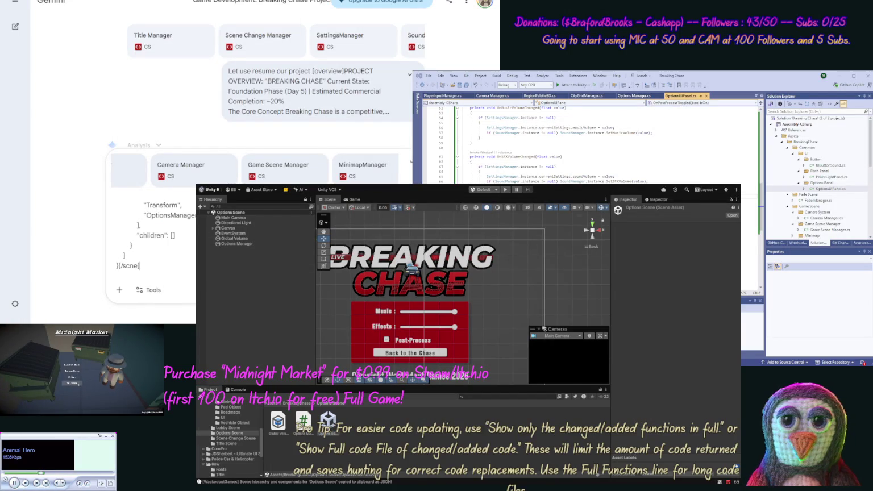
type("e")
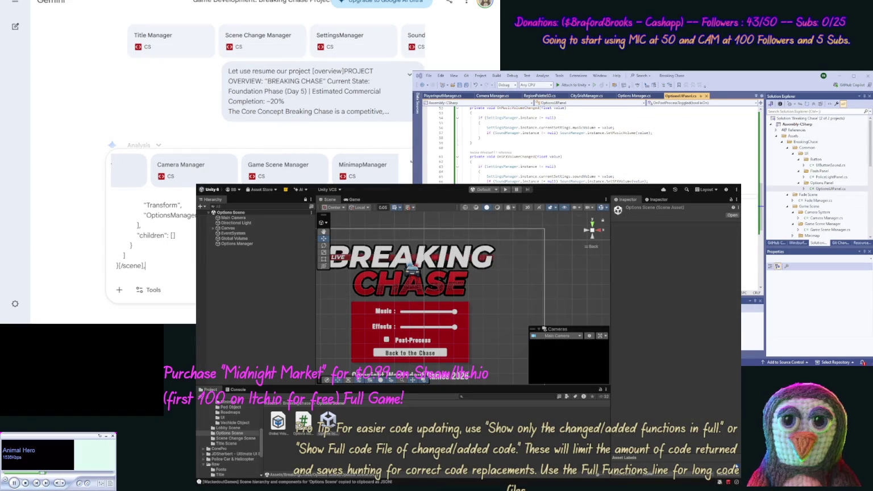
type("ne]")
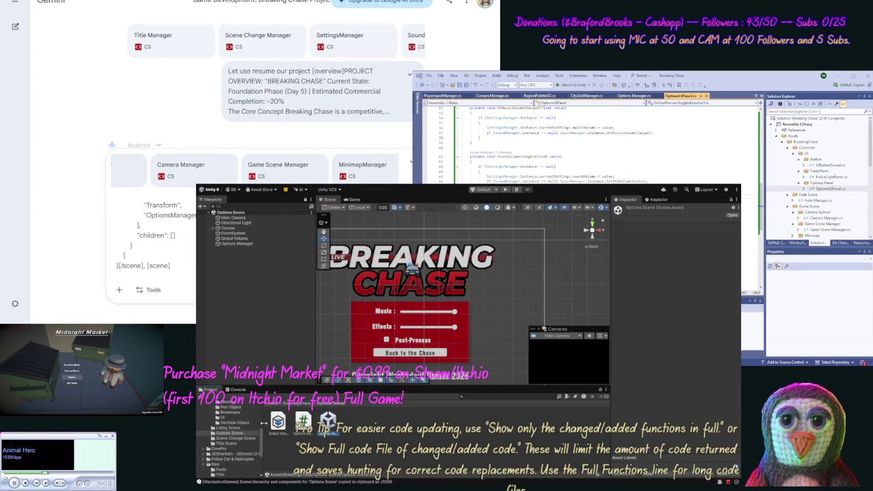
left_click(233, 428)
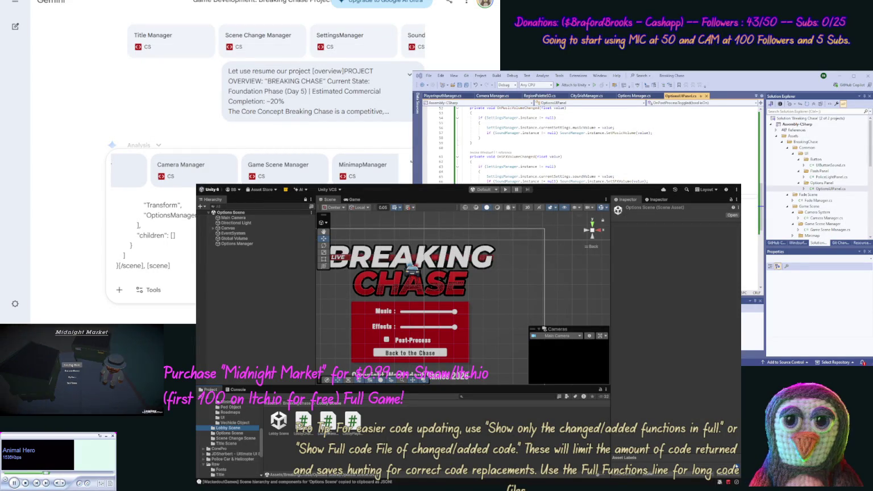
Step: Paste the Lobby Scene hierarchy JSON, including its LobbyManager, after the Options Scene block
left_click(278, 422)
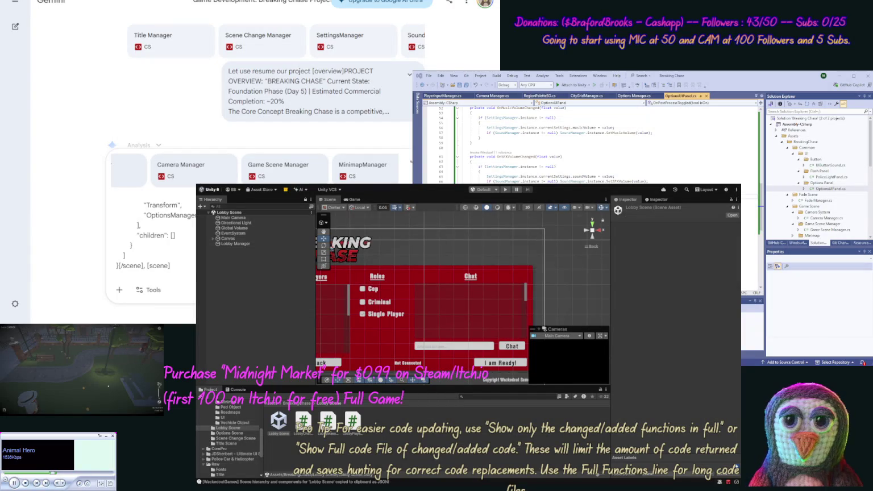
key("ctrl+v")
type("[")
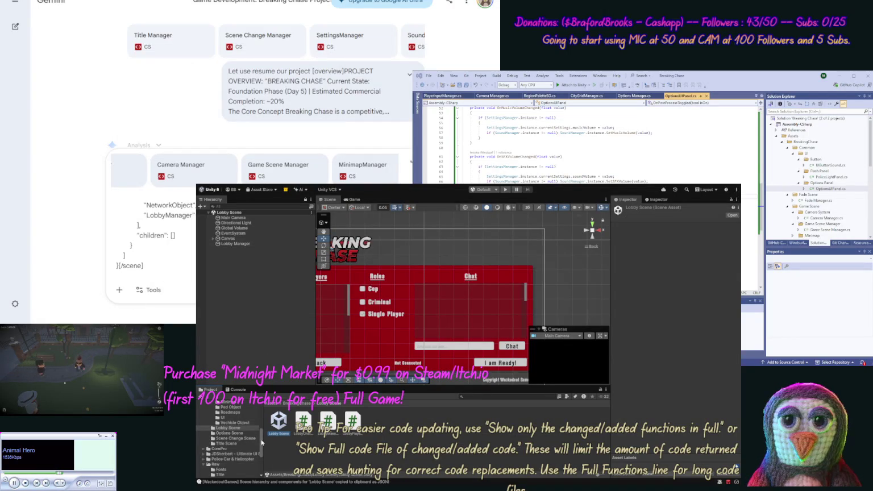
scroll(260, 421, "up", 4)
scroll(245, 438, "up", 2)
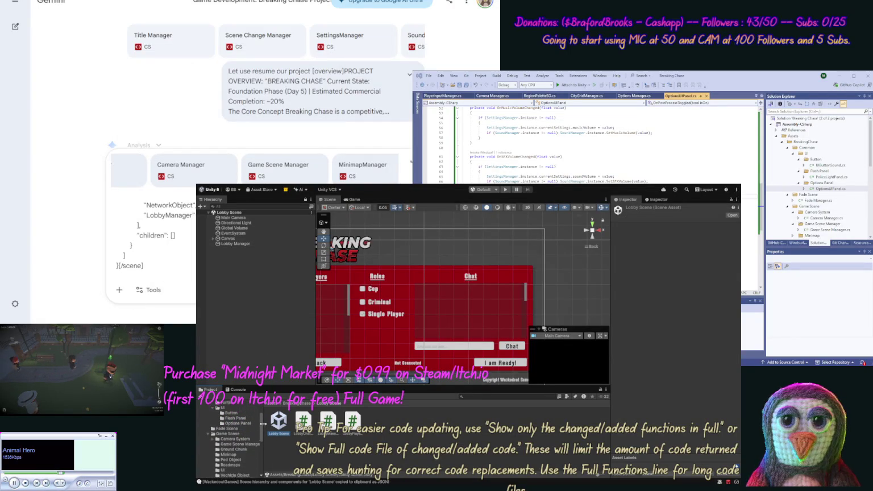
Step: Open Fade Scene, paste its hierarchy JSON, then type [/scene] and a [paths] tag
left_click(243, 438)
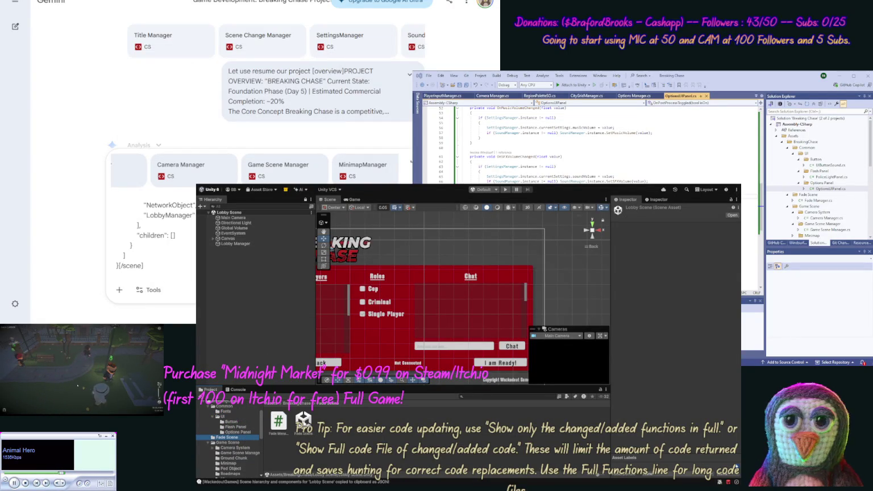
left_click(303, 420)
double_click(303, 421)
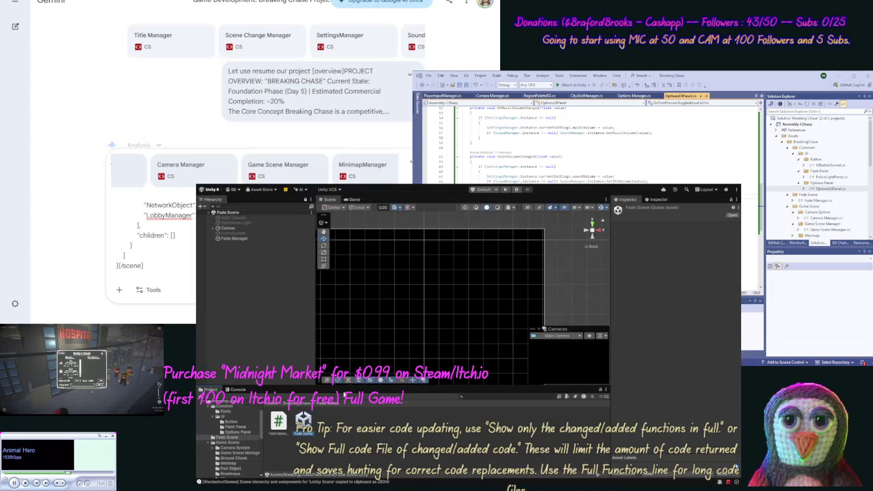
key("ctrl+shift+c")
type(", [scene")
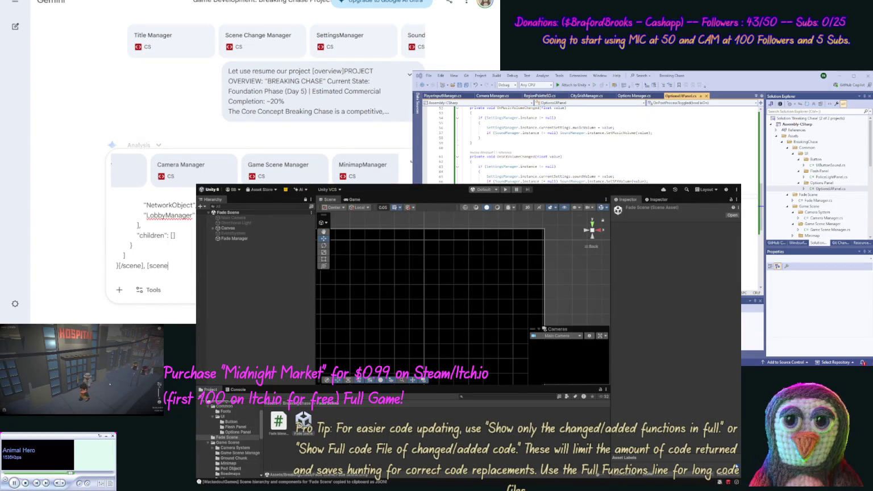
type("]")
key("ctrl+v")
type("[/scene")
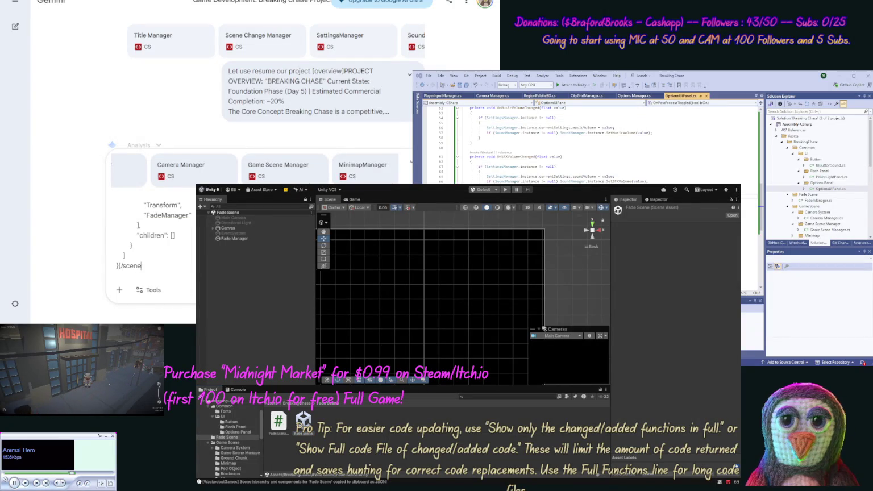
type("], [")
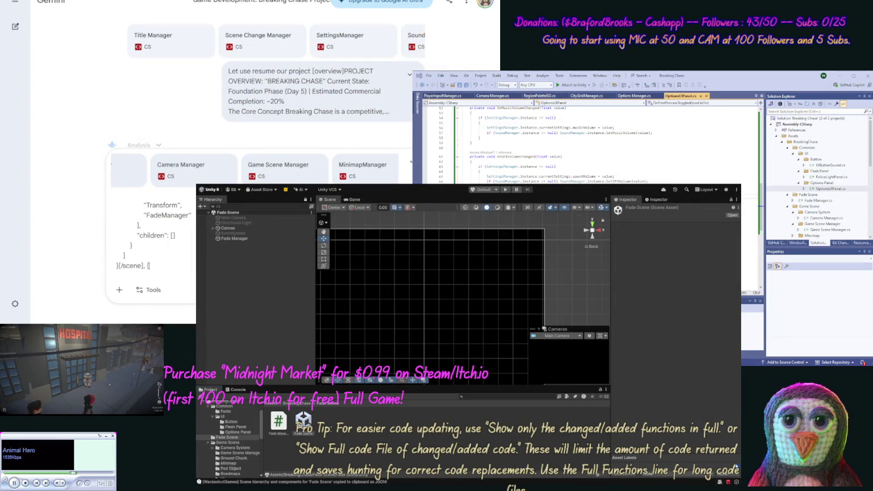
type("paths]")
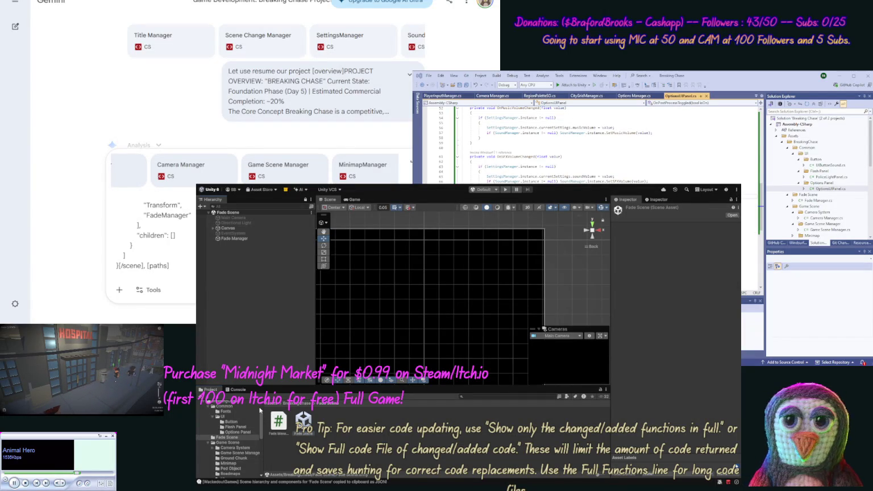
scroll(250, 415, "up", 2)
left_click(228, 419)
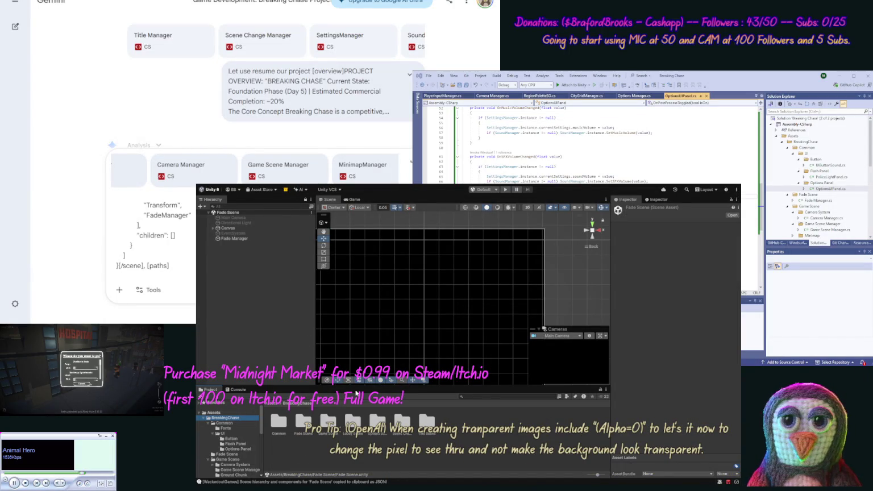
Step: Paste the BreakingChase folder-structure JSON, close it with [/paths], and start the 'now compare' request
left_click(356, 393)
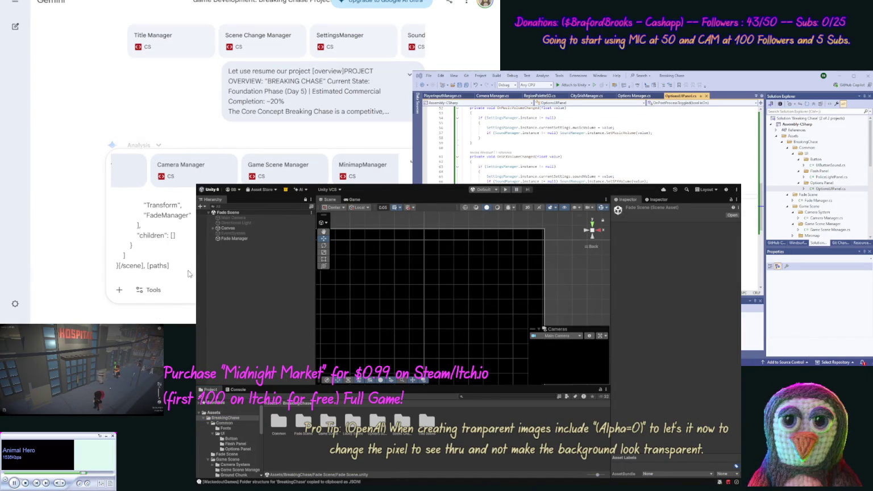
key("ctrl+v")
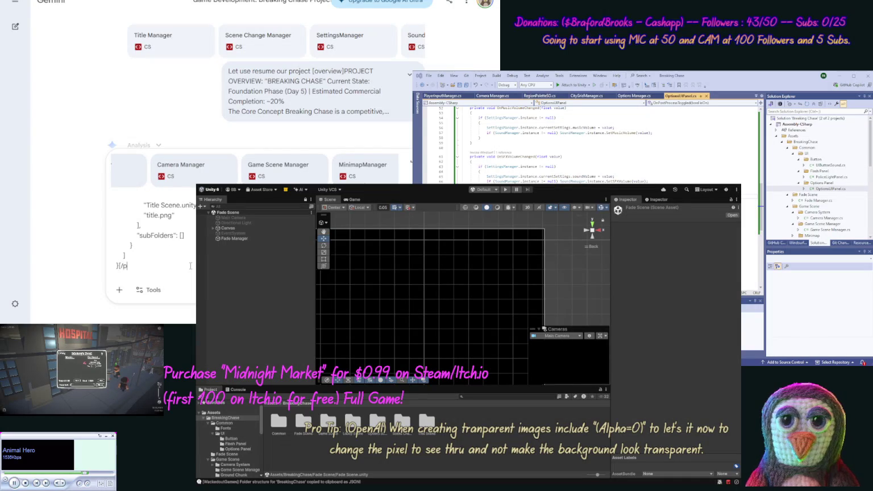
type("aths], now compare")
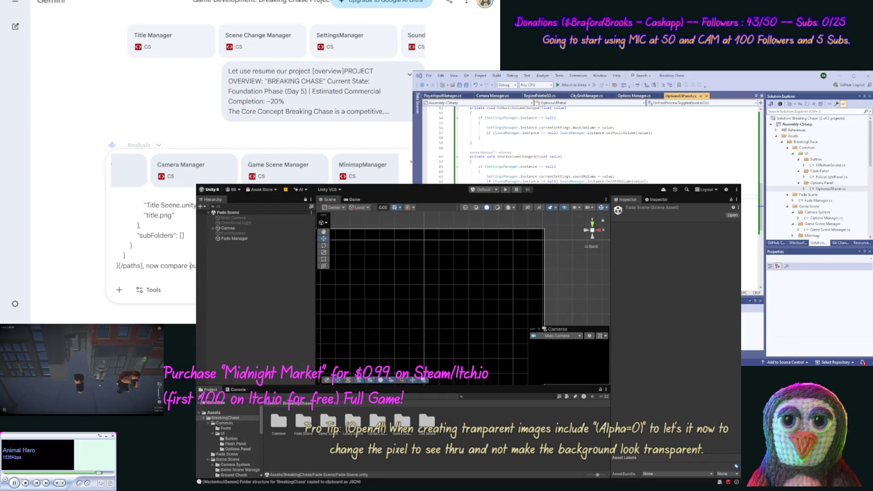
Step: Send the request comparing the files to the project so far, then view the NotebookLM notebook
type("ou this pro")
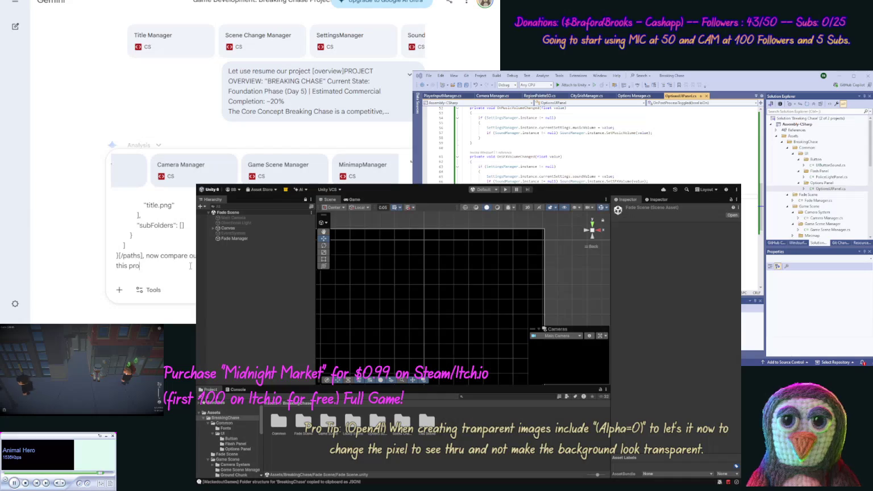
type("ject so far, and wh")
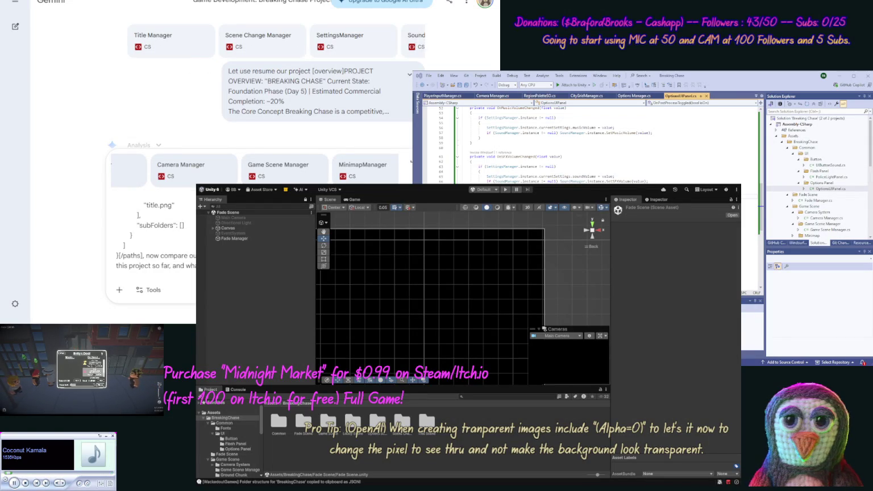
key("Return")
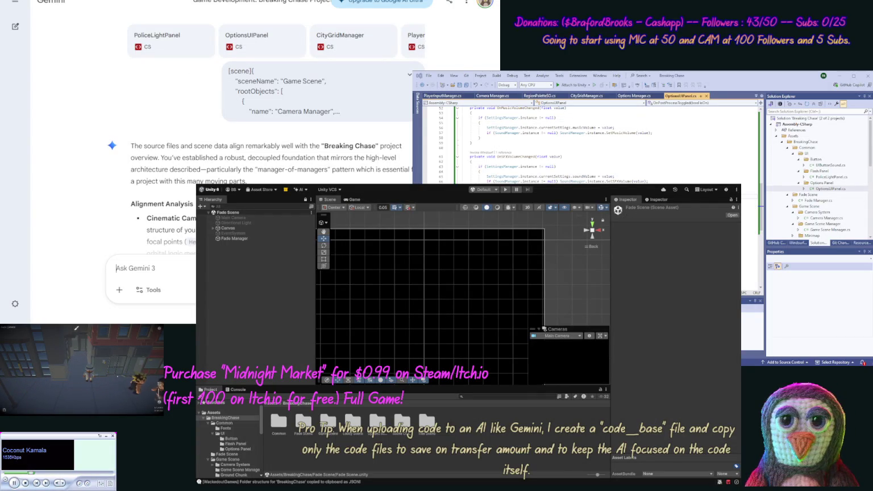
key("ctrl+Tab")
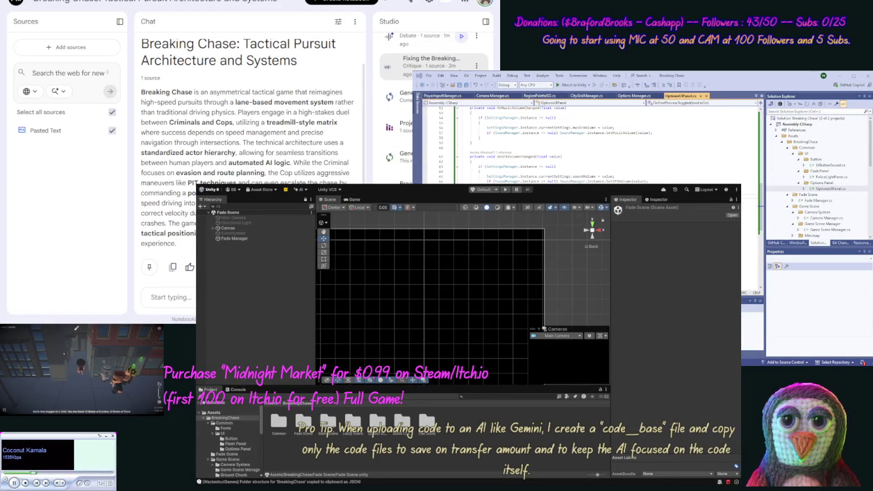
Step: Return from the NotebookLM notebook to Gemini's project alignment reply
key("ctrl+Tab")
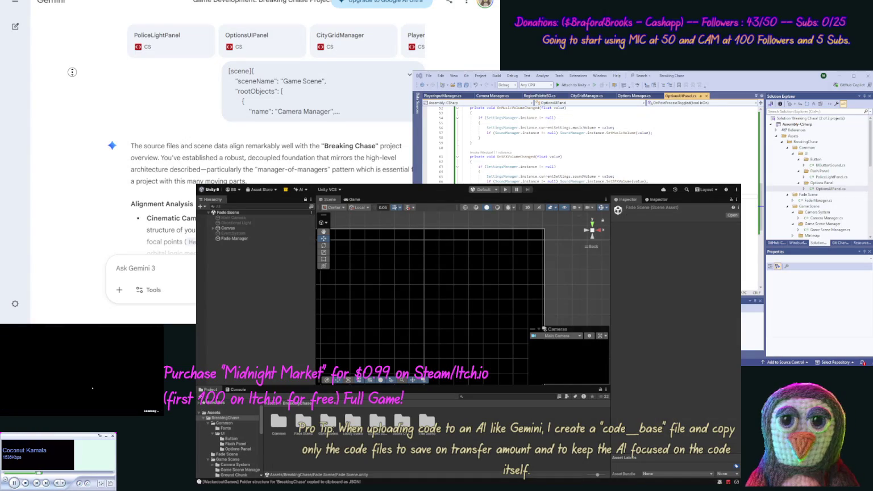
scroll(78, 104, "down", 2)
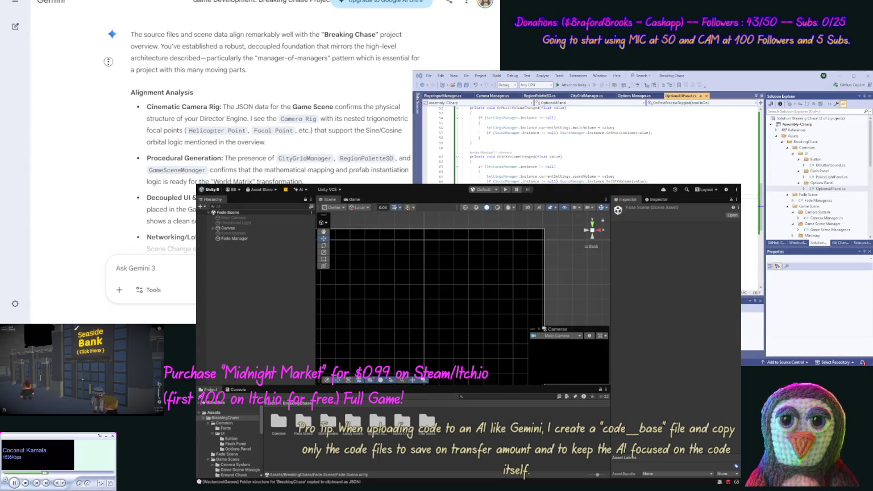
scroll(111, 80, "down", 3)
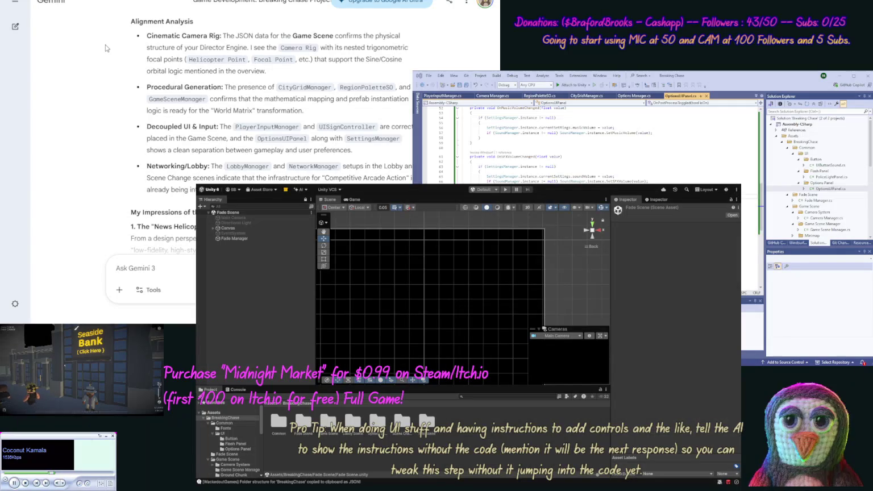
scroll(108, 46, "down", 2)
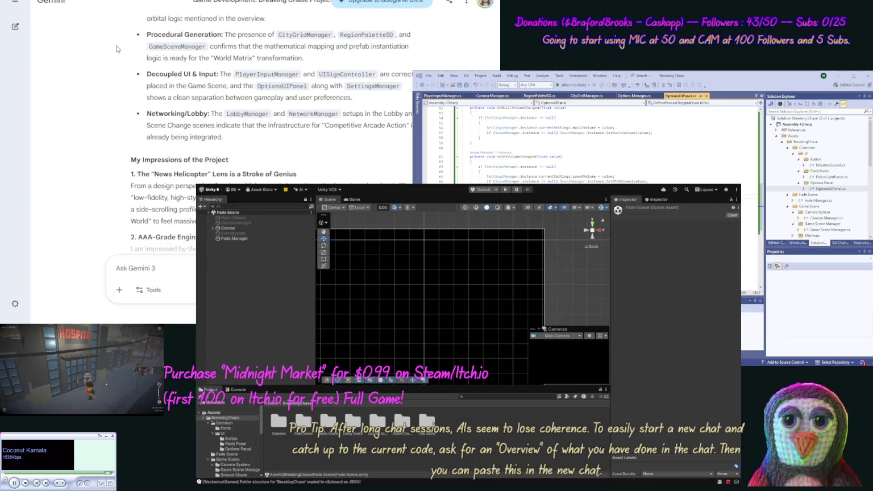
scroll(105, 67, "down", 2)
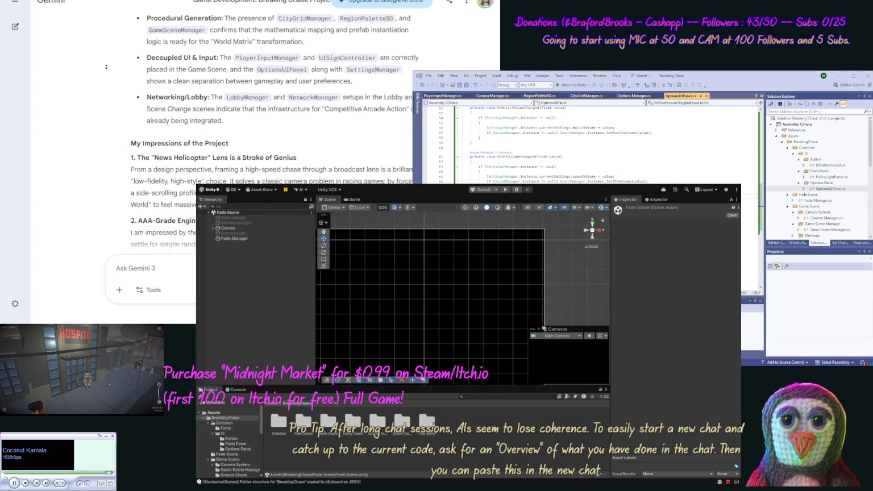
scroll(106, 67, "down", 1)
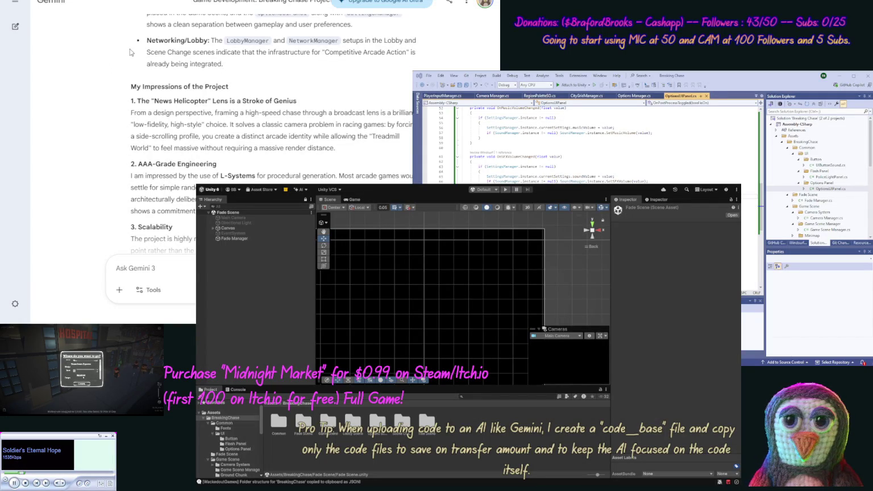
scroll(118, 68, "down", 1)
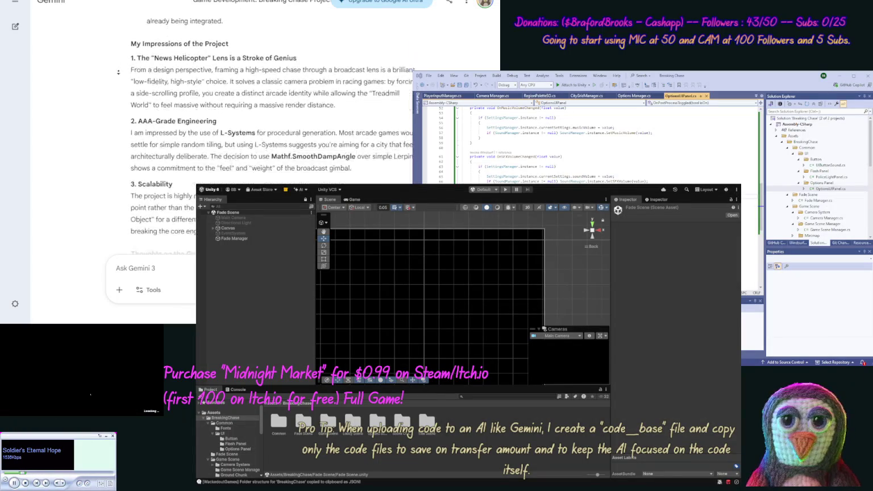
scroll(118, 72, "down", 1)
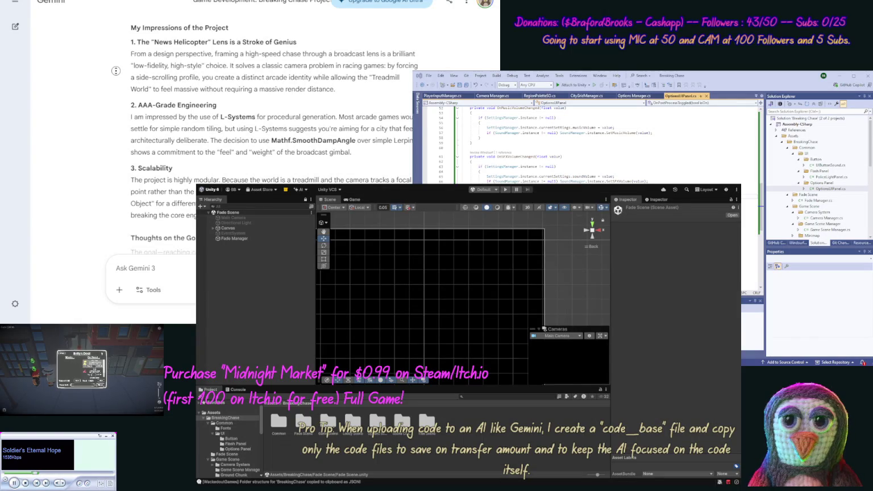
scroll(272, 142, "down", 3)
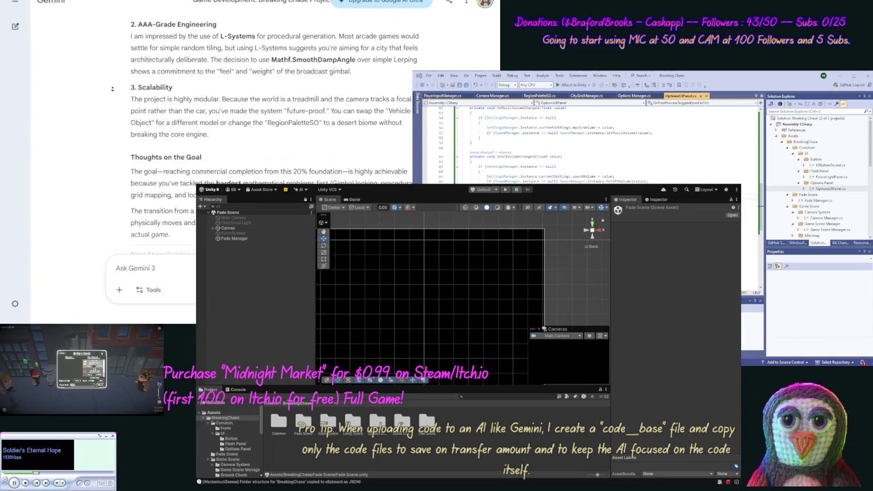